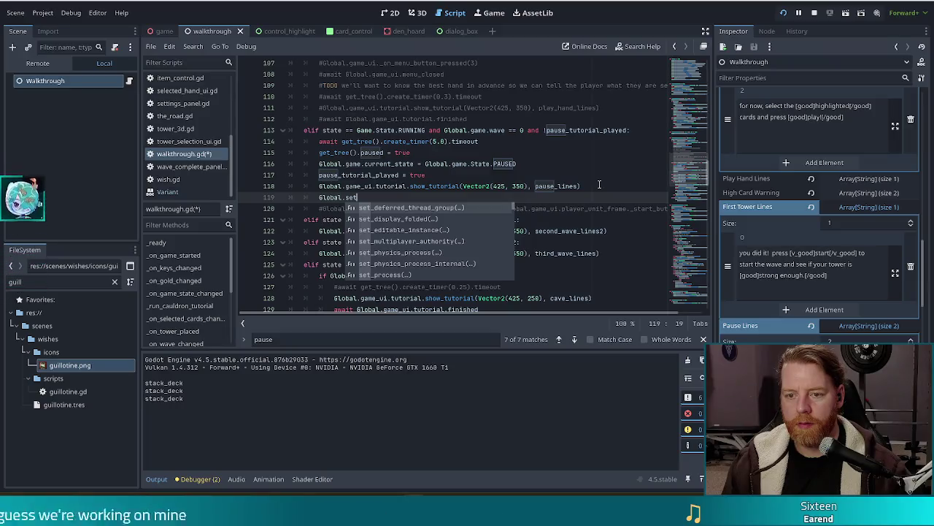
On line 119, set Global.highlight_enabled = true in the pause tutorial branch.
{"action": "key", "text": "BackSpace"}
{"action": "key", "text": "BackSpace"}
{"action": "key", "text": "BackSpace"}
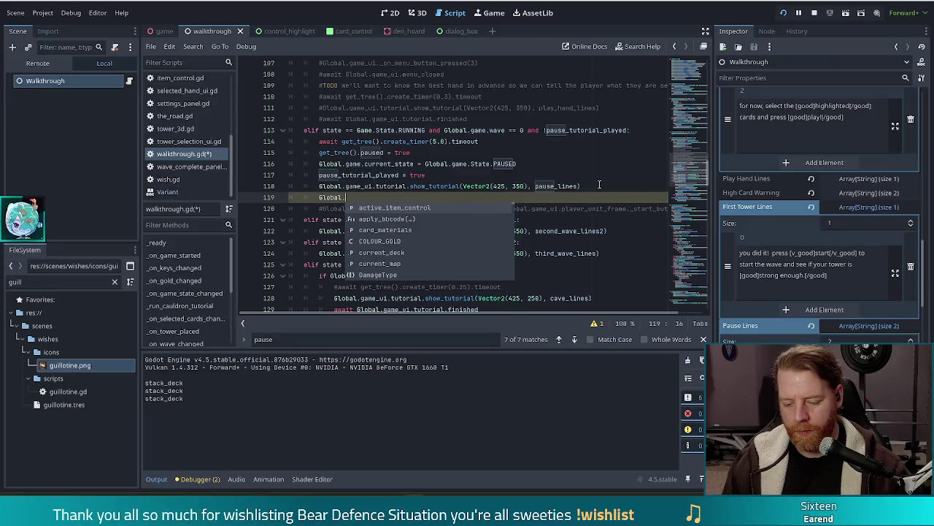
{"action": "type", "text": "game."}
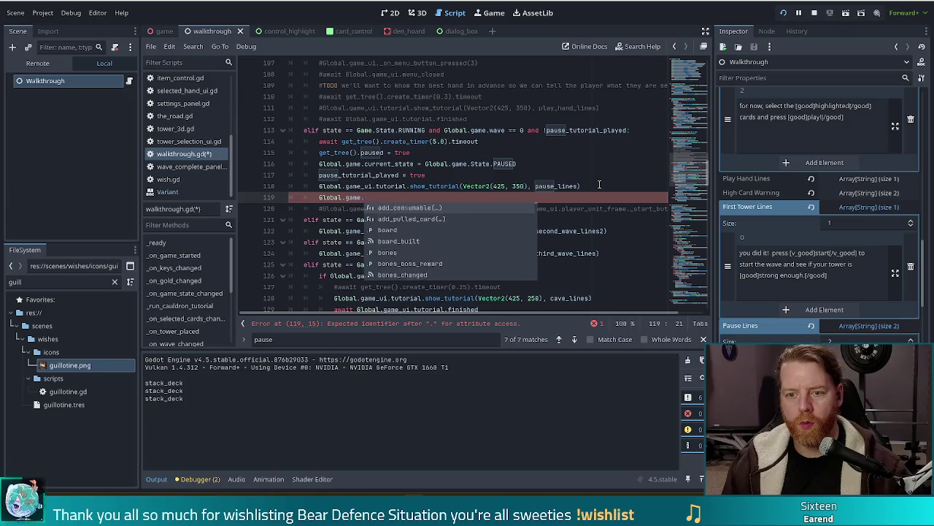
{"action": "key", "text": "BackSpace"}
{"action": "key", "text": "BackSpace"}
{"action": "key", "text": "BackSpace"}
{"action": "key", "text": "BackSpace"}
{"action": "key", "text": "BackSpace"}
{"action": "type", "text": "high"}
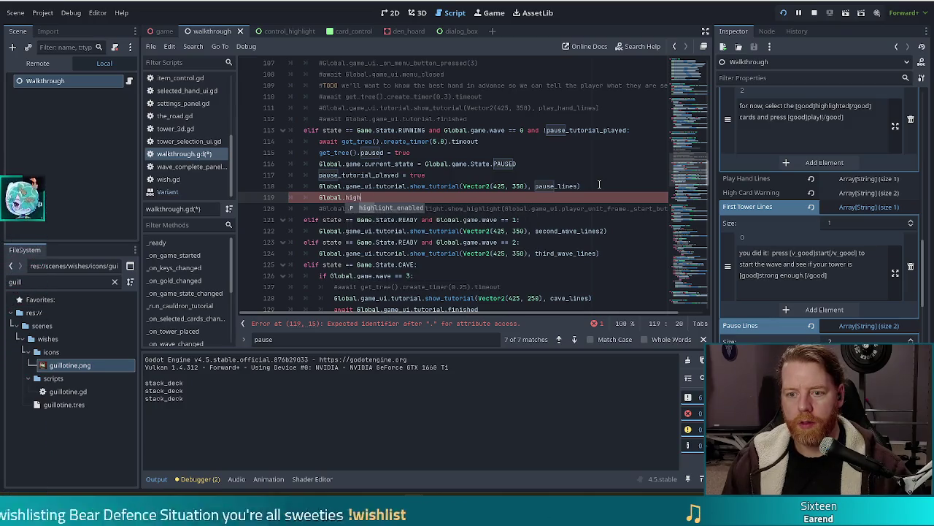
{"action": "key", "text": "Return"}
{"action": "type", "text": "t_enabled = t"}
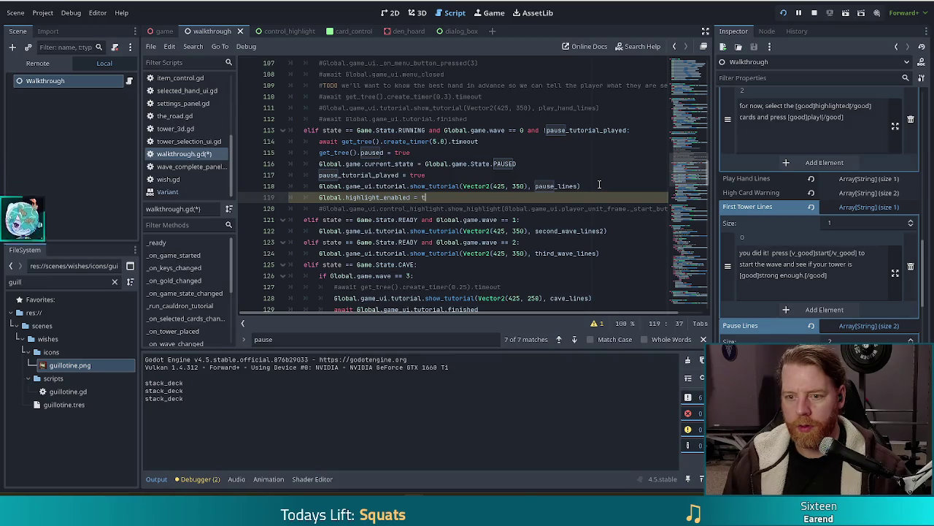
{"action": "type", "text": "rue"}
Add Global.game.hand.highlight_best_hand() on the next line and save walkthrough.gd.
{"action": "key", "text": "Return"}
{"action": "type", "text": "Global."}
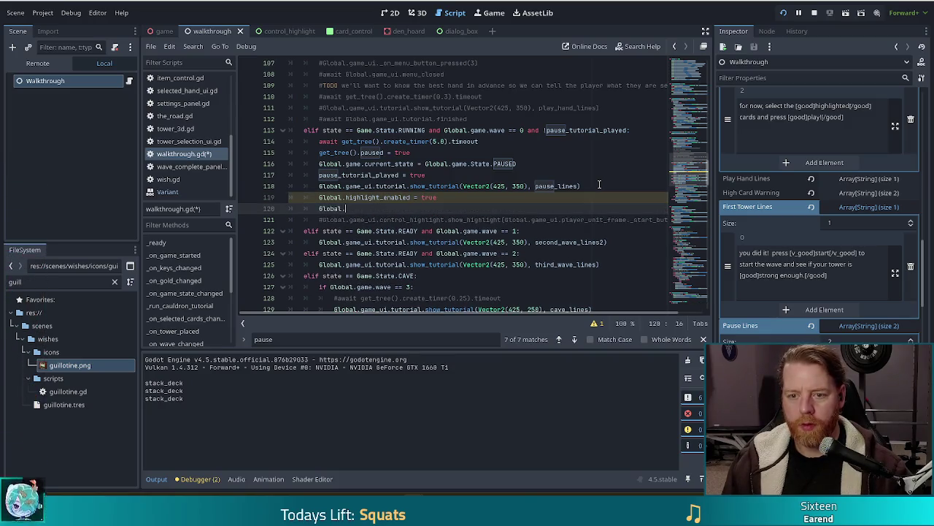
{"action": "type", "text": "game"}
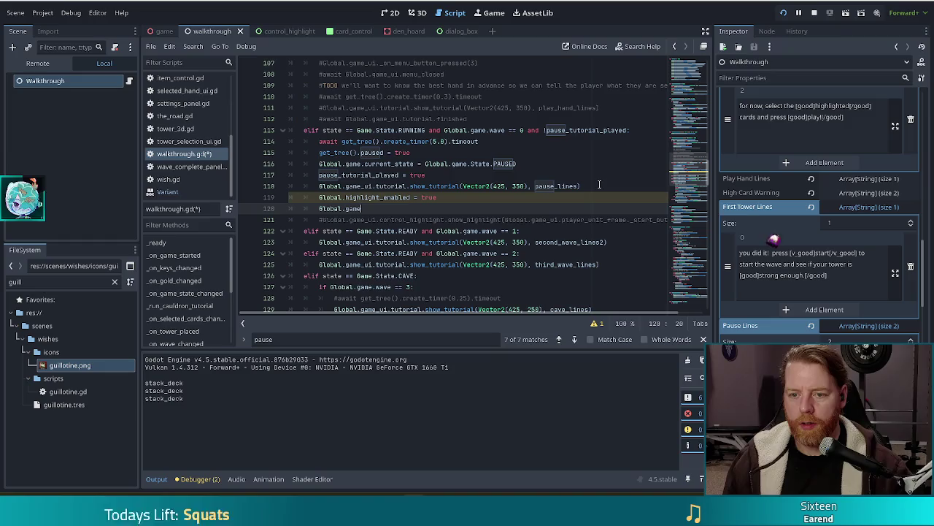
{"action": "type", "text": ".hand.high"}
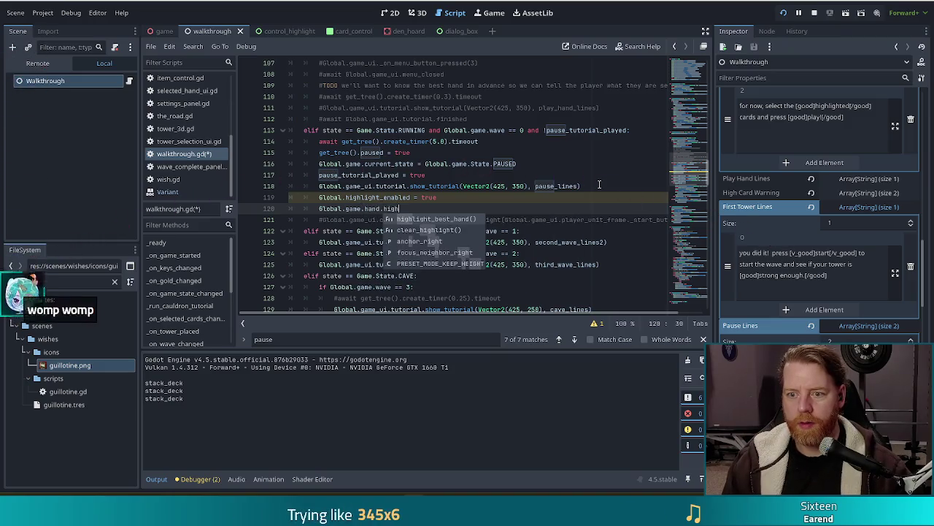
{"action": "key", "text": "Return"}
{"action": "key", "text": "ctrl+s"}
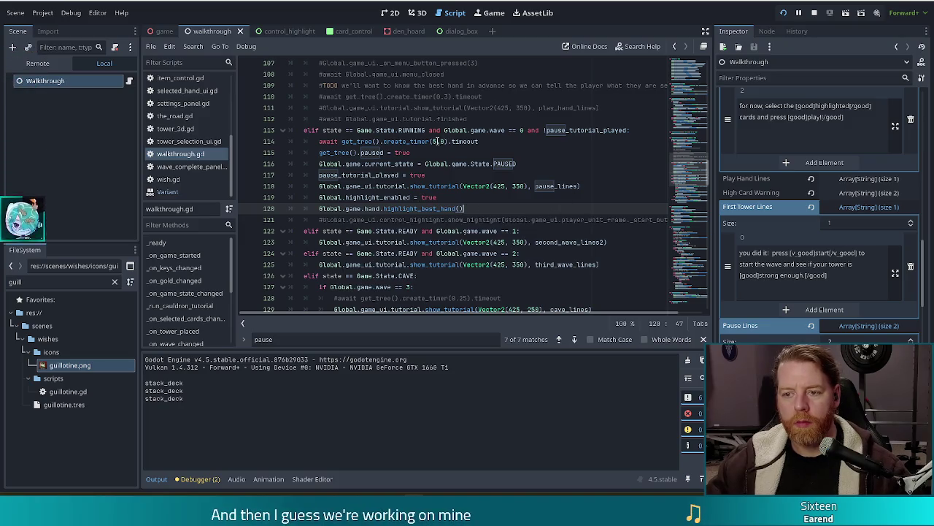
{"action": "left_click", "coordinate": [550, 200]}
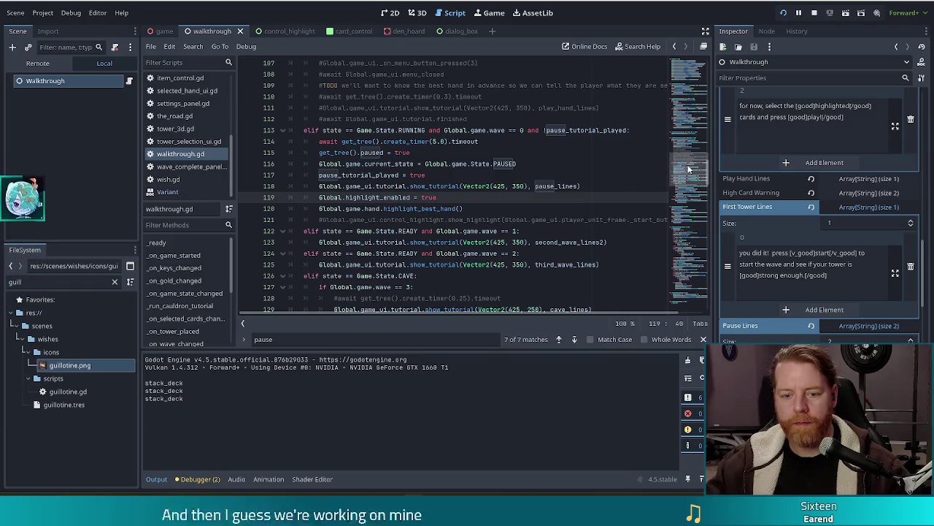
Jump to _on_play_pressed and start a new line after its high-card warning code on line 258.
{"action": "scroll", "coordinate": [182, 289], "scroll_direction": "down", "scroll_amount": 3}
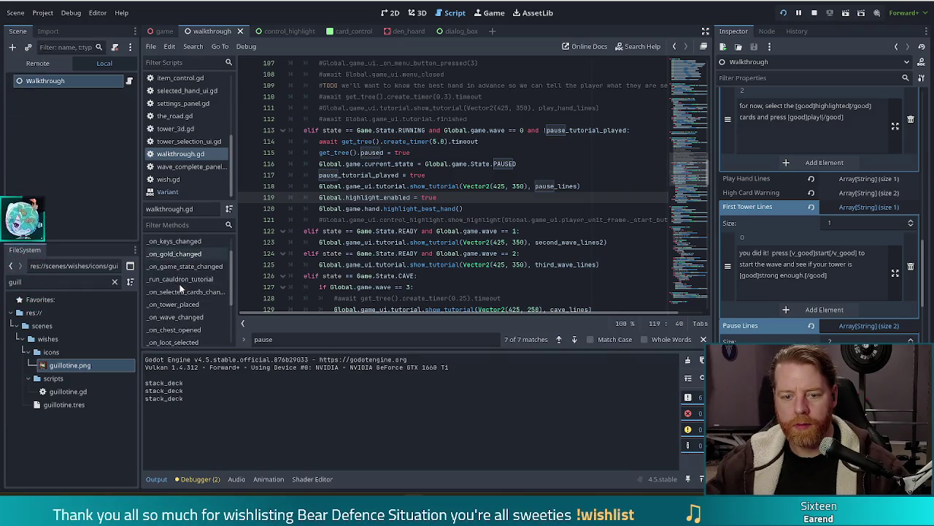
{"action": "left_click", "coordinate": [179, 338]}
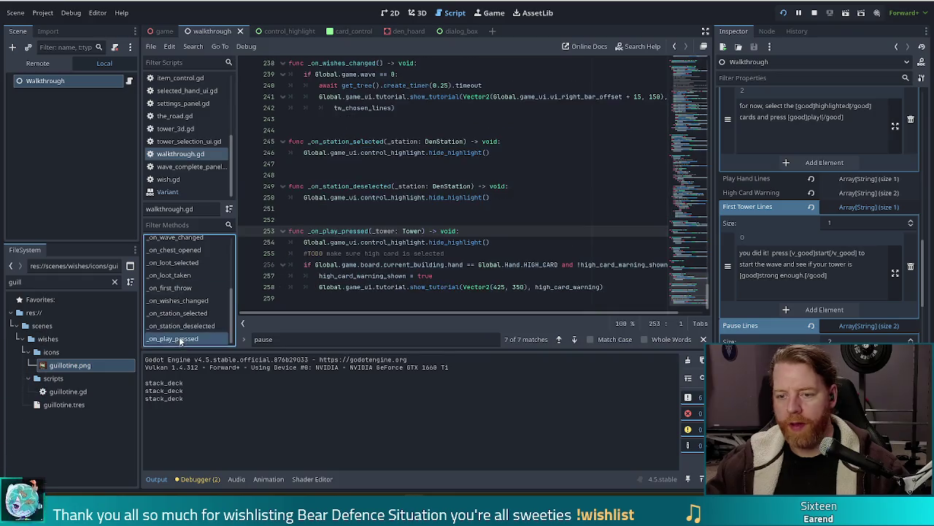
{"action": "left_click", "coordinate": [503, 264]}
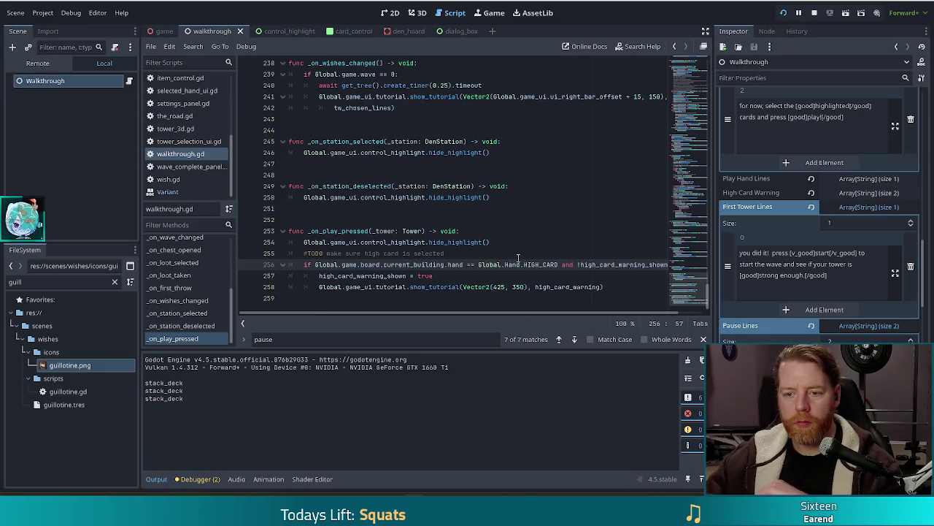
{"action": "left_click", "coordinate": [625, 285]}
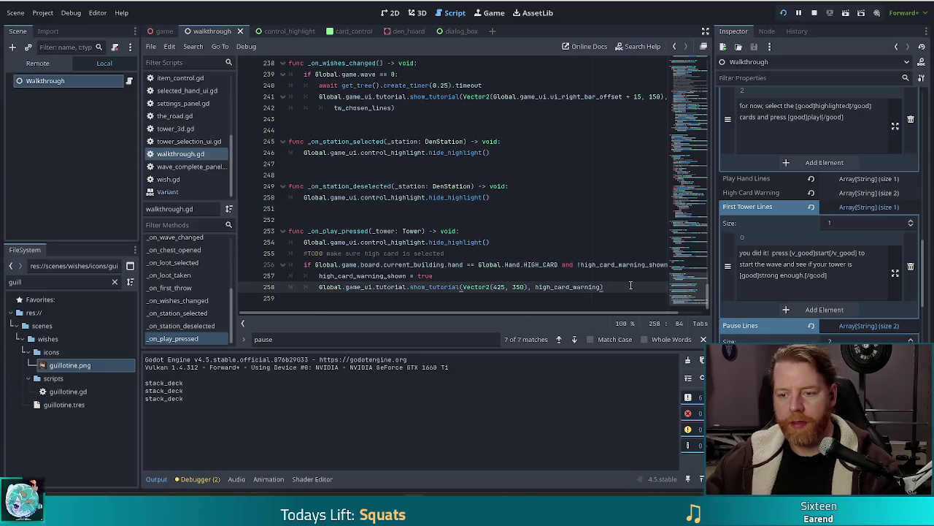
{"action": "left_click", "coordinate": [399, 264]}
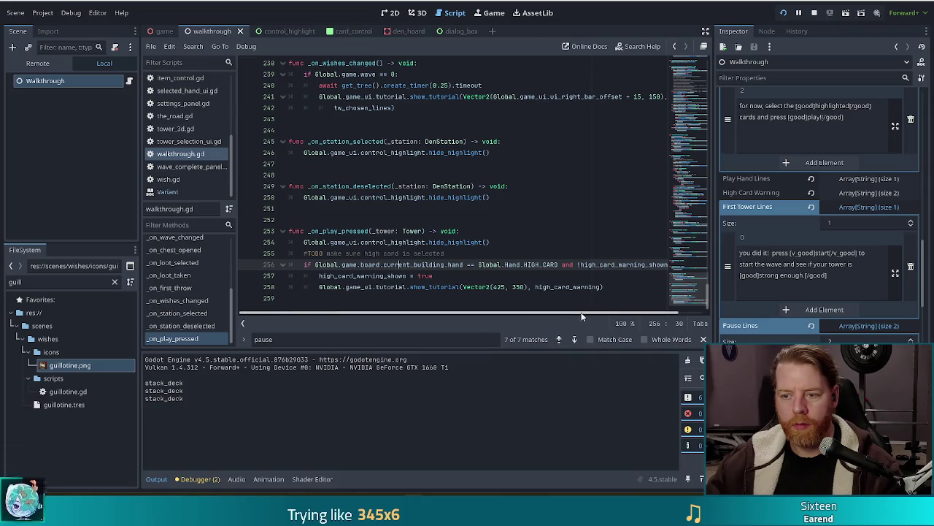
{"action": "left_click", "coordinate": [612, 287]}
{"action": "key", "text": "Return"}
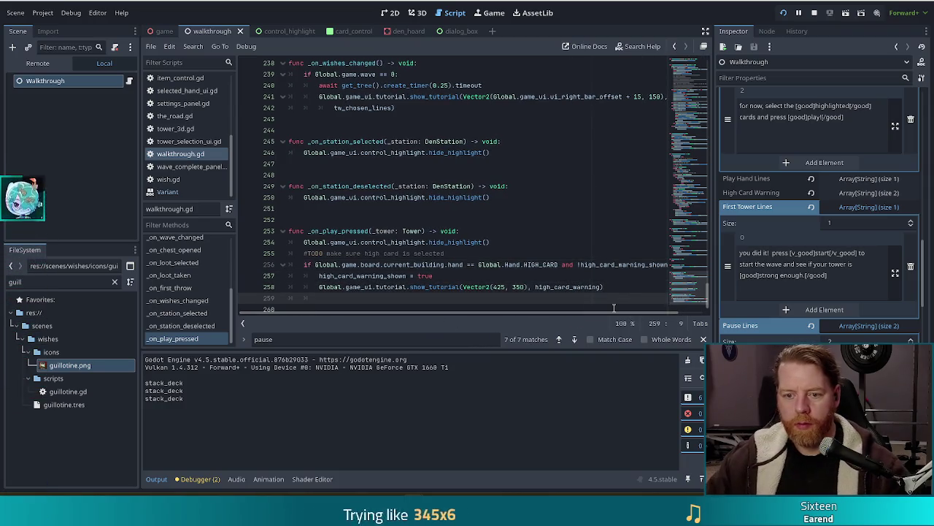
Type 'elif Gl' on the new line to begin another branch.
{"action": "type", "text": "el"}
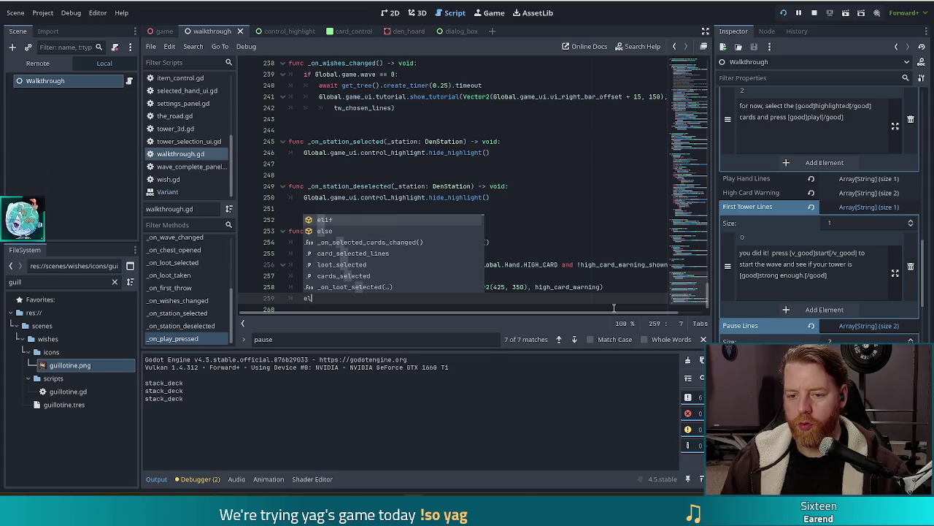
{"action": "type", "text": "if "}
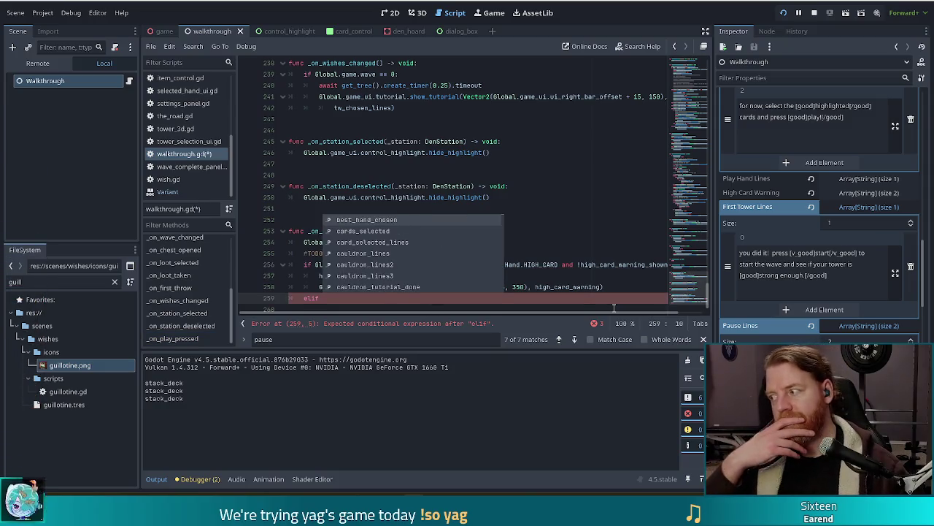
{"action": "type", "text": "Gl"}
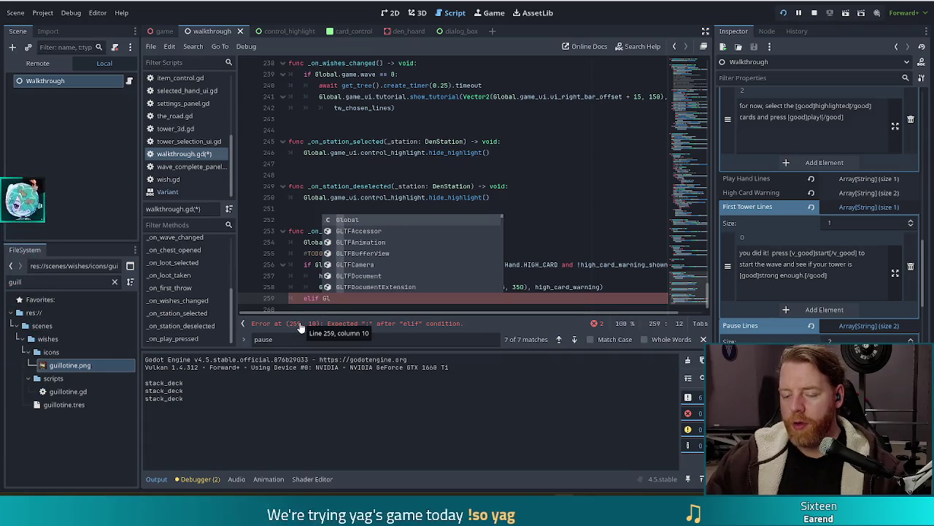
In Blender, orbit closer to face the guillotine, render with F12, and move the render window aside.
{"action": "key", "text": "alt+Tab"}
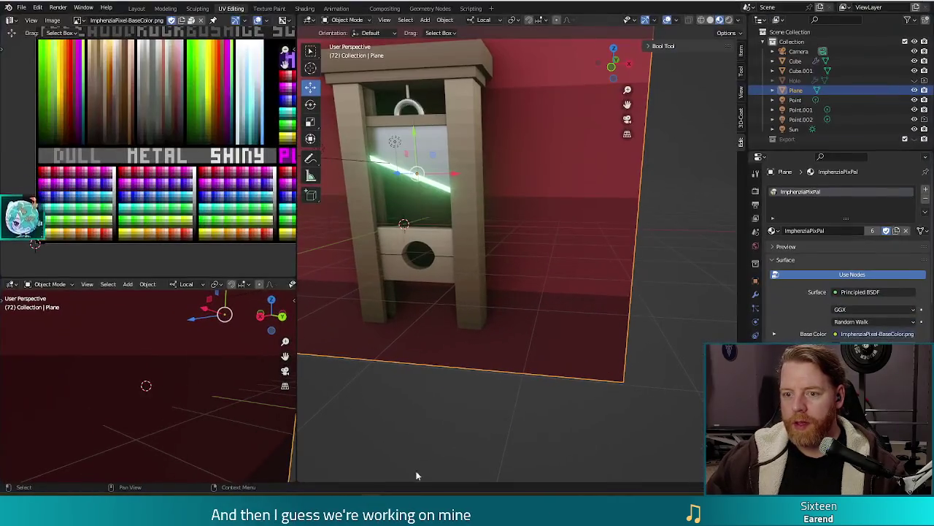
{"action": "left_click_drag", "start_coordinate": [544, 345], "coordinate": [571, 331]}
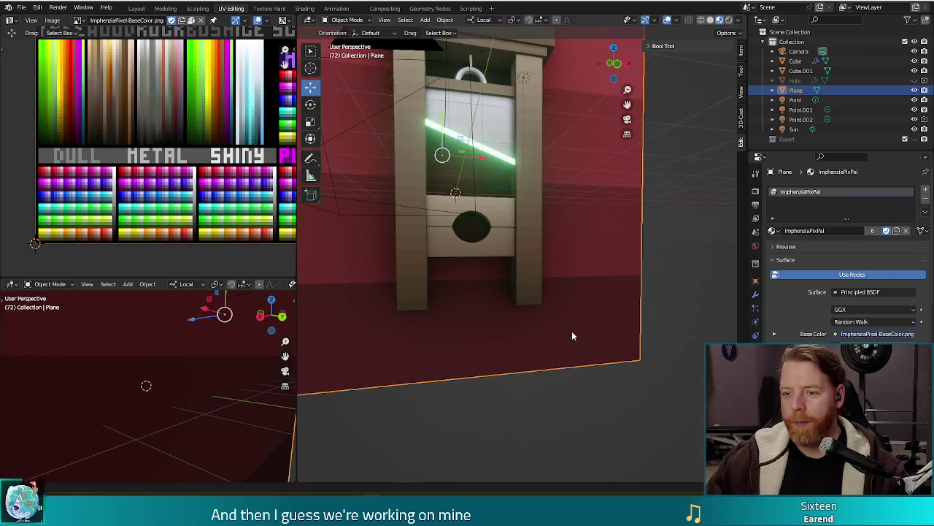
{"action": "key", "text": "F12"}
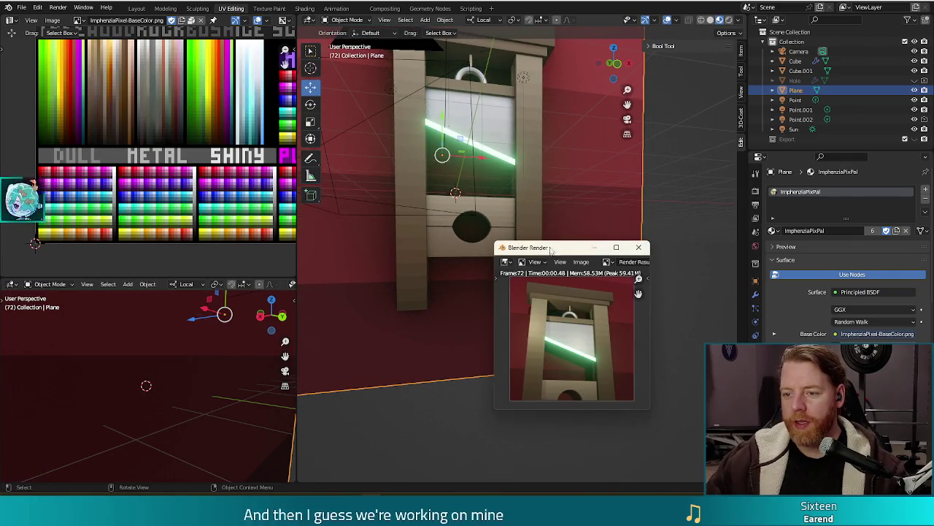
{"action": "left_click_drag", "start_coordinate": [550, 246], "coordinate": [378, 93]}
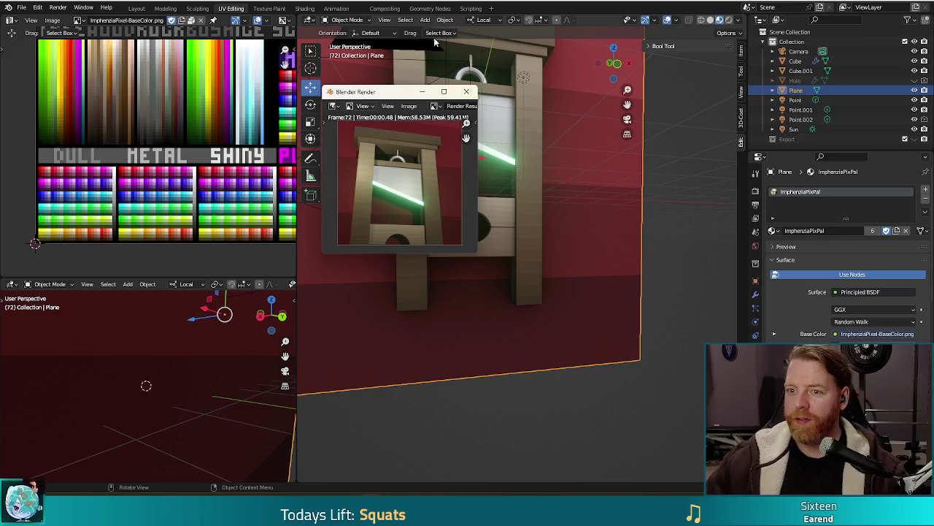
Close Blender's render window and dismiss Godot's autocomplete on the unfinished elif line.
{"action": "left_click", "coordinate": [466, 93]}
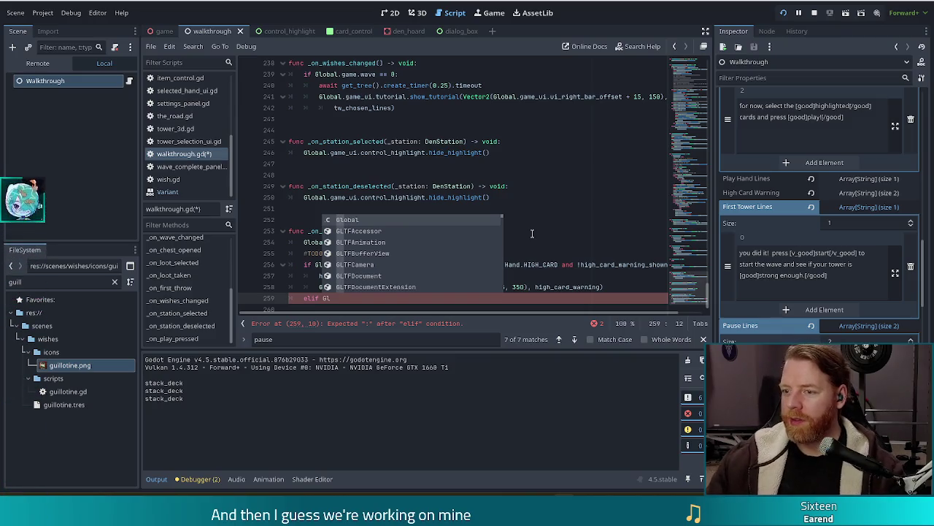
{"action": "key", "text": "Escape"}
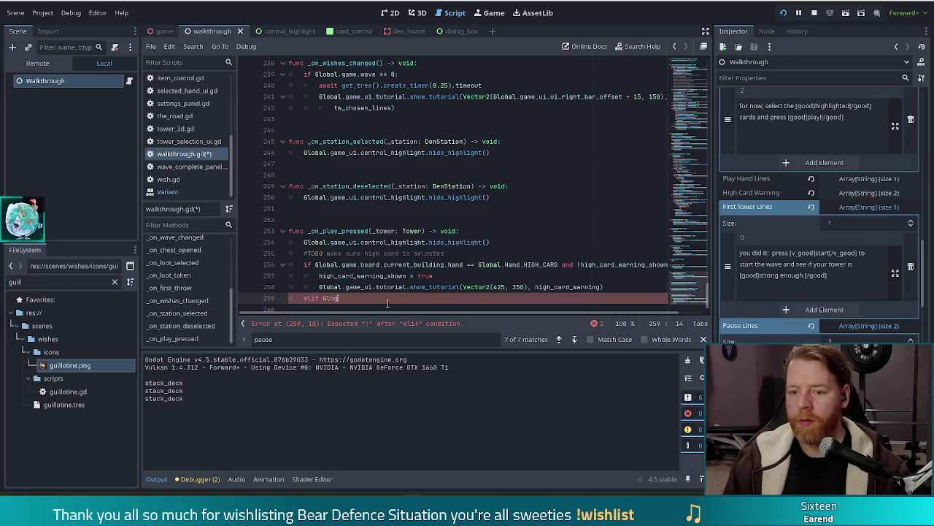
Complete the elif condition's start to 'elif Global.'.
{"action": "type", "text": "obal"}
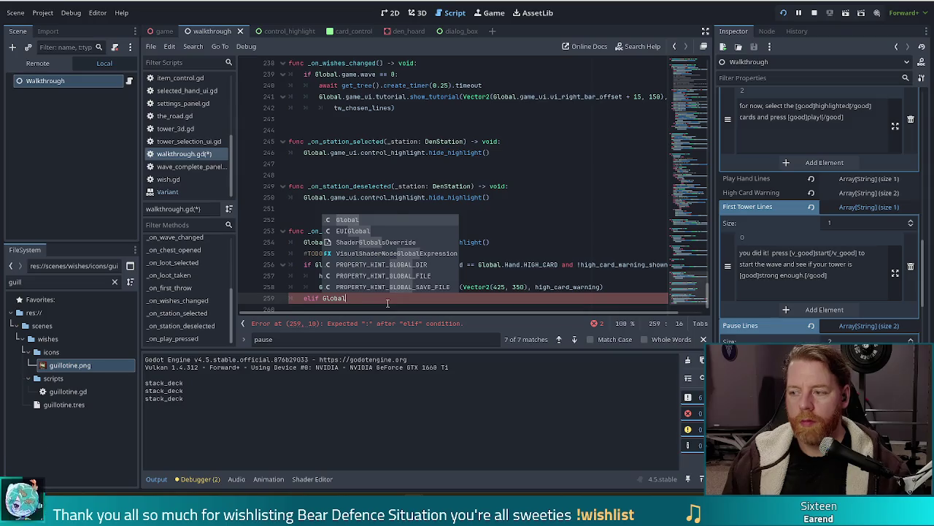
{"action": "type", "text": "."}
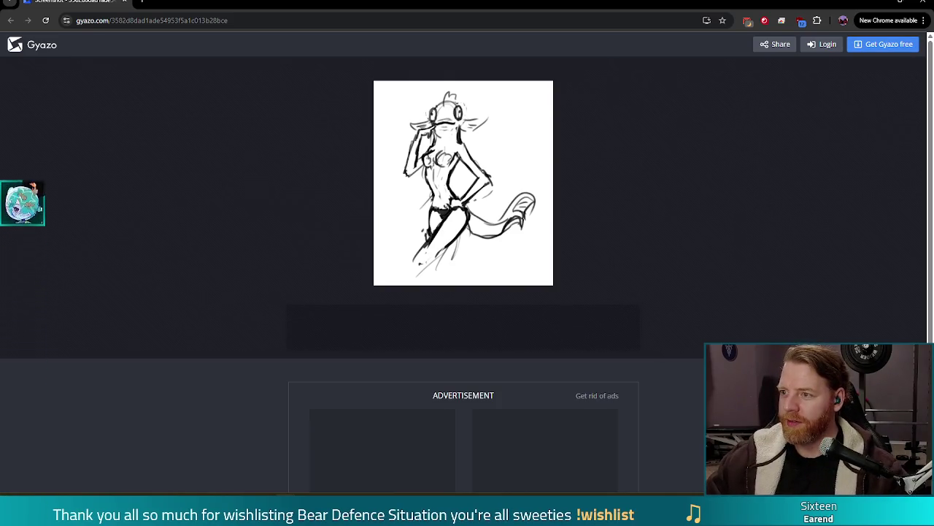
Leave the Gyazo page in Chrome and return to the Godot script editor.
{"action": "key", "text": "alt+Tab"}
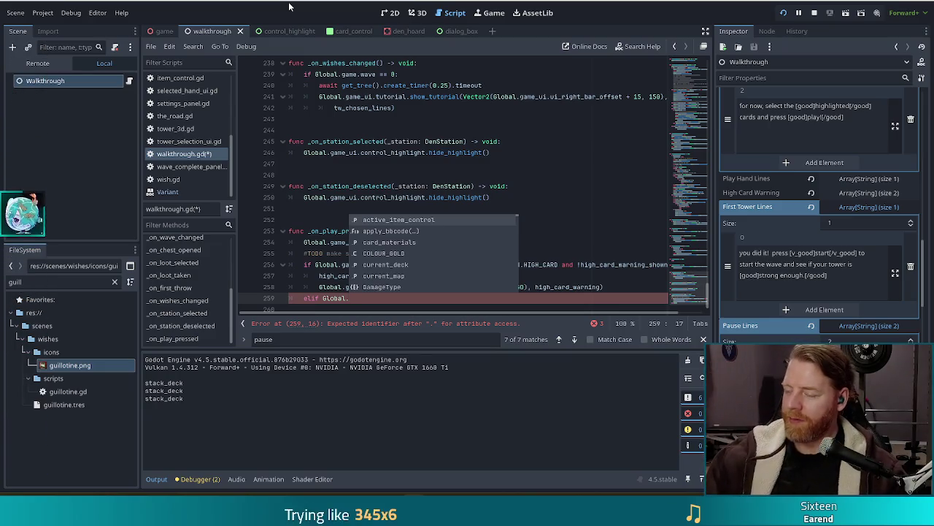
{"action": "left_click", "coordinate": [566, 295]}
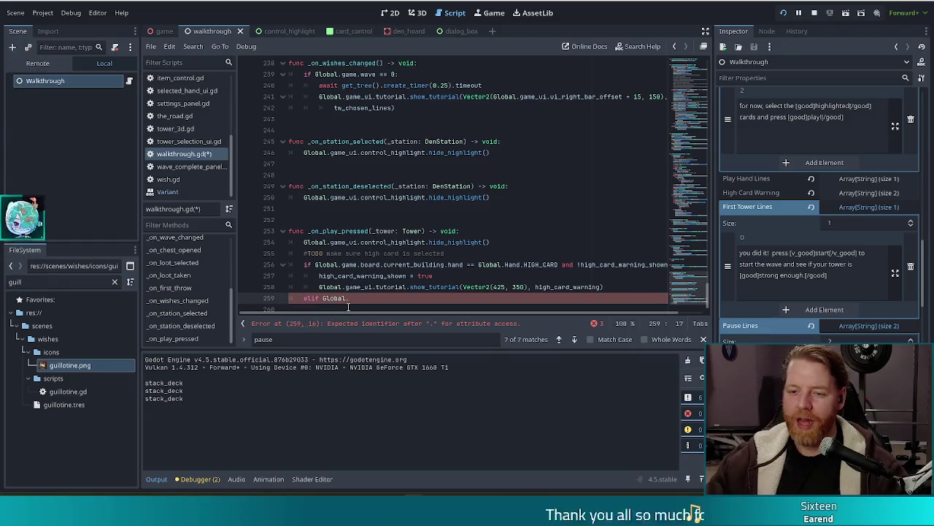
Extend line 259 to 'elif Global.game.current_state ==' and close the suggestions popup.
{"action": "scroll", "coordinate": [417, 201], "scroll_direction": "down", "scroll_amount": 1}
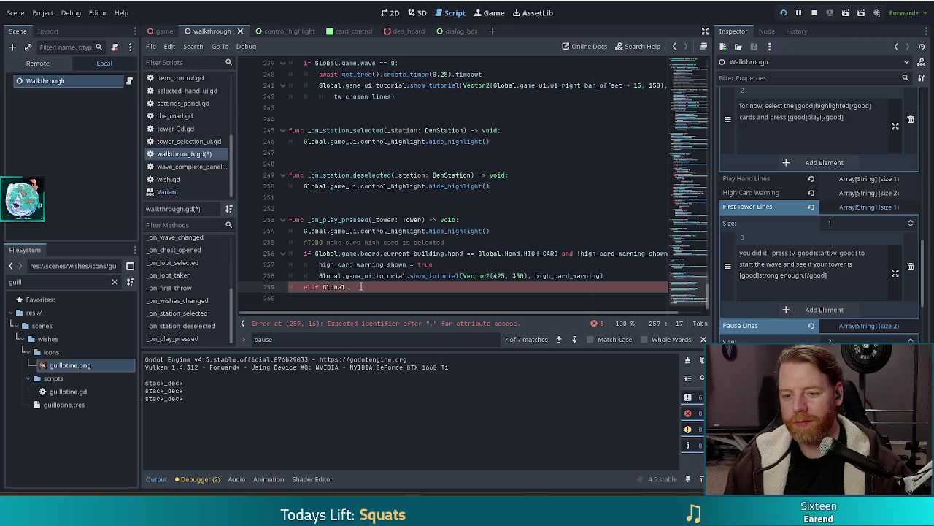
{"action": "type", "text": "game.s"}
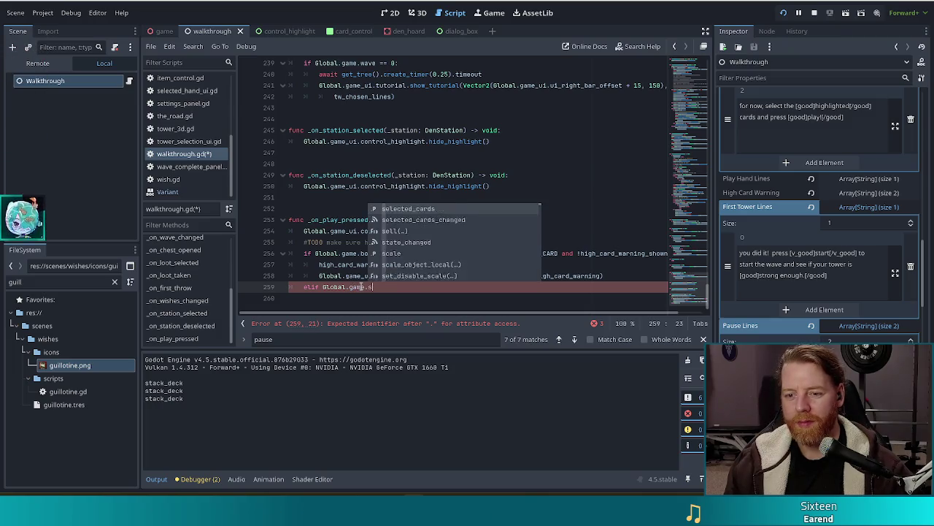
{"action": "key", "text": "BackSpace"}
{"action": "type", "text": "current_state"}
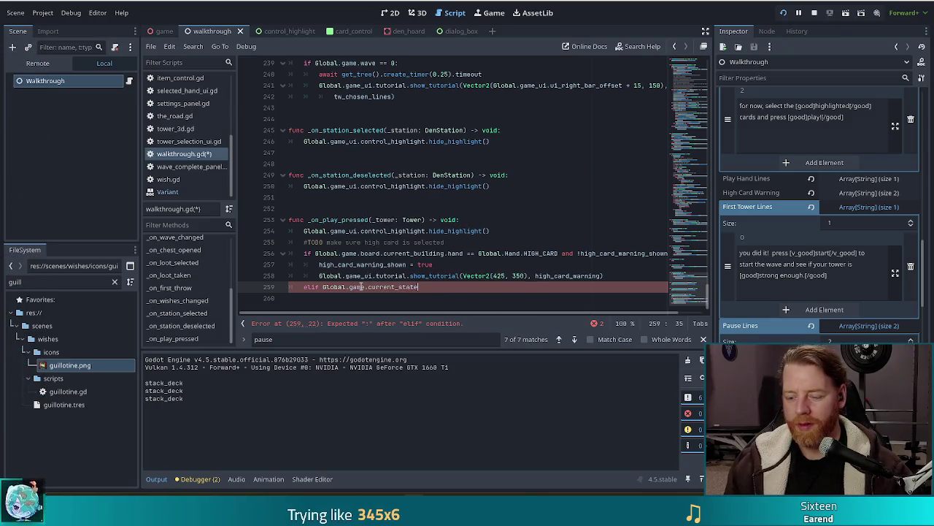
{"action": "type", "text": " =="}
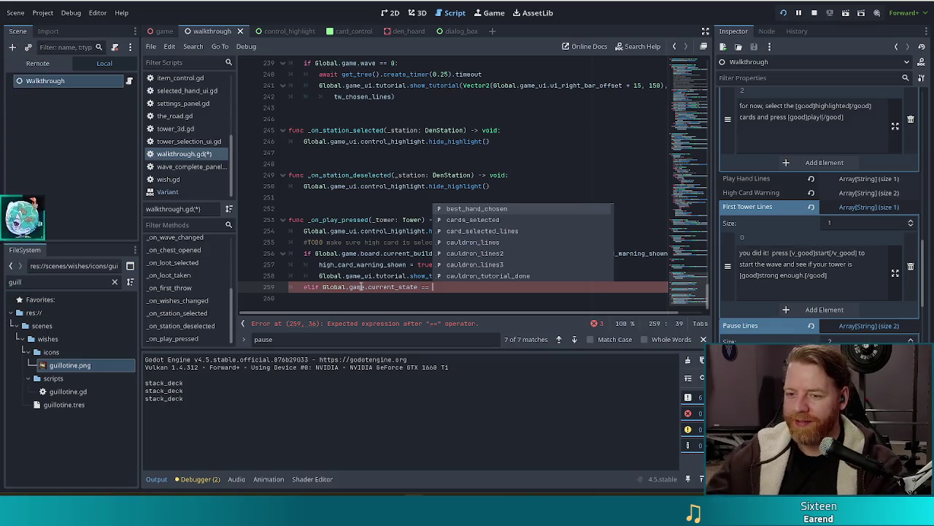
{"action": "left_click", "coordinate": [445, 287]}
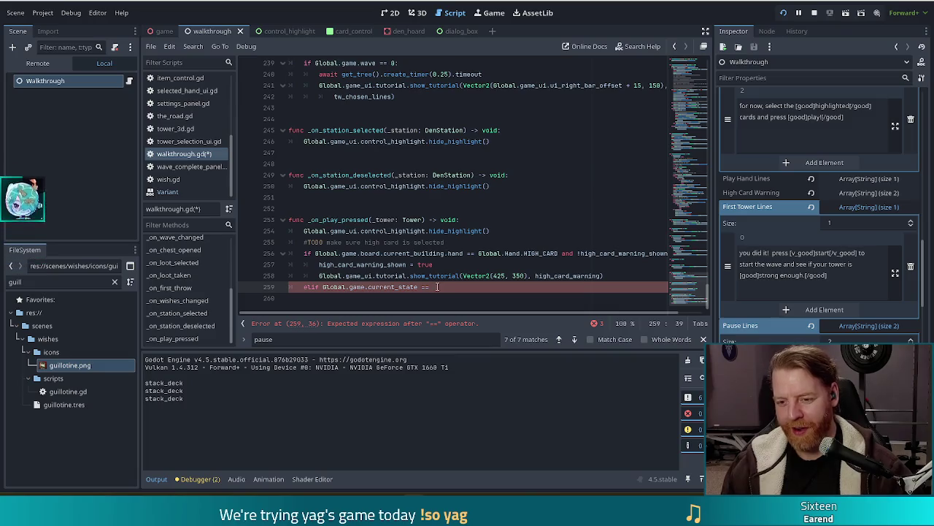
Finish the comparison with Game.State.PAUSED after '=='.
{"action": "type", "text": "State"}
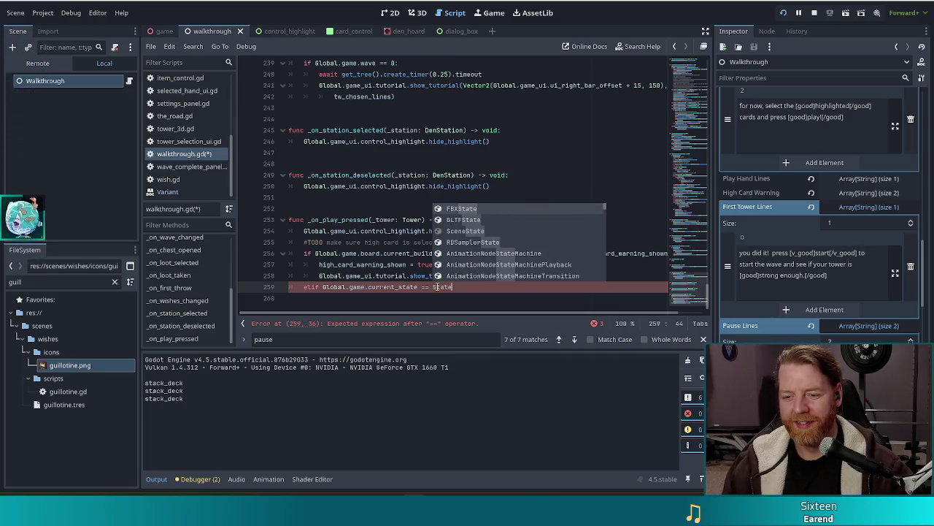
{"action": "key", "text": "BackSpace"}
{"action": "key", "text": "BackSpace"}
{"action": "key", "text": "BackSpace"}
{"action": "type", "text": "Game.S"}
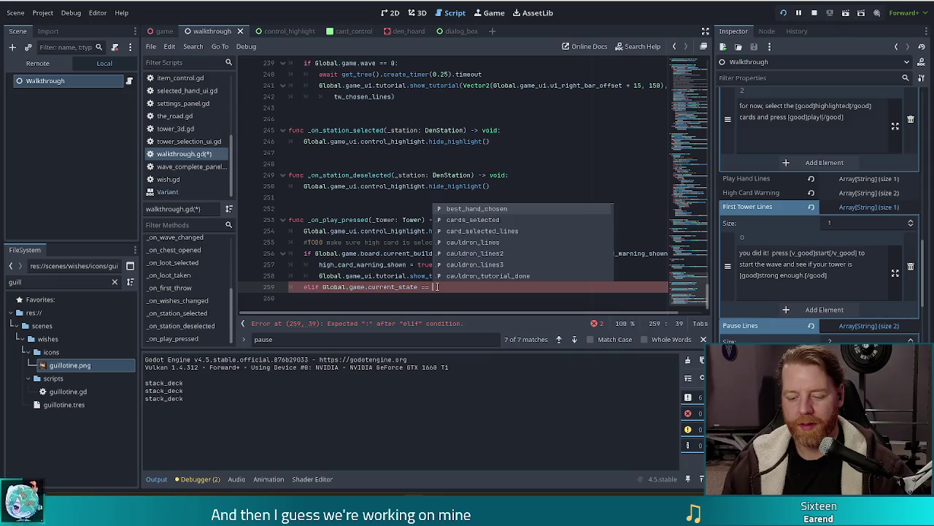
{"action": "type", "text": "tate"}
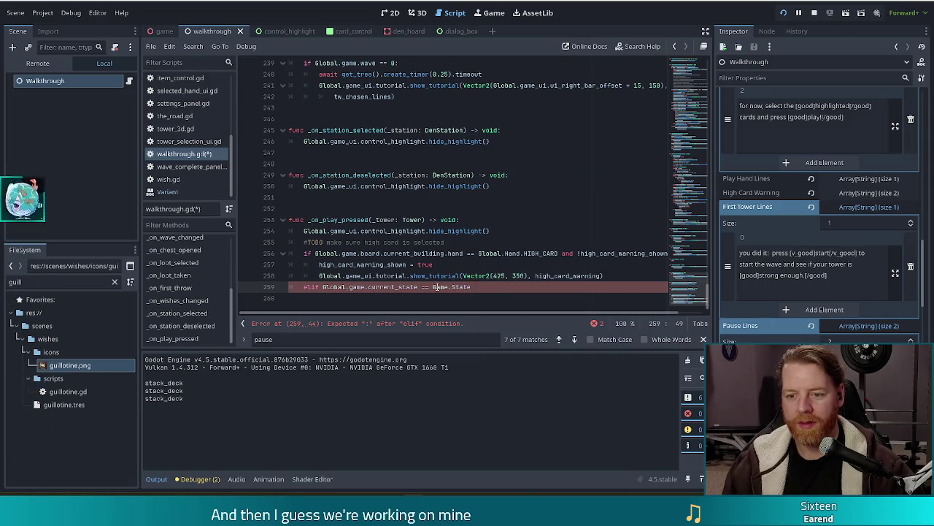
{"action": "type", "text": ".PAUSED"}
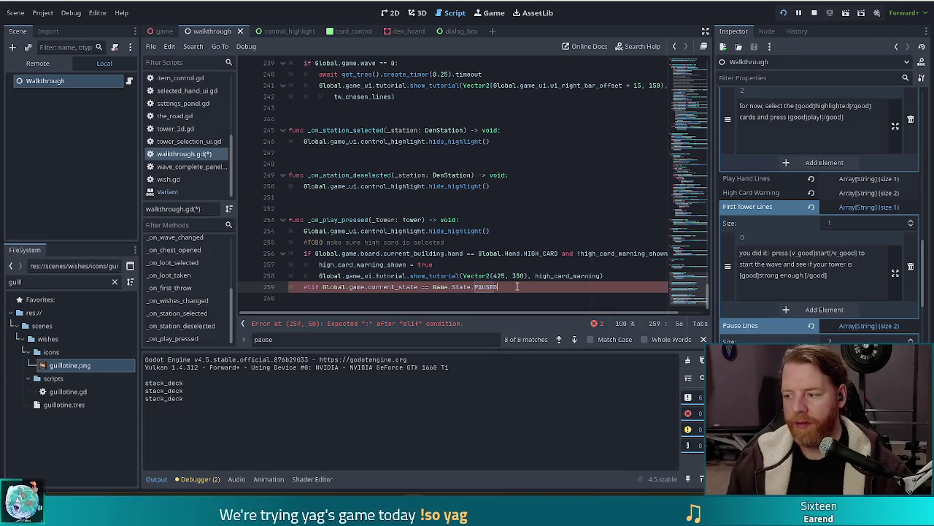
Append 'and Global.game.hands_used == Global.game.hands_max:' to the elif condition.
{"action": "type", "text": " and Global"}
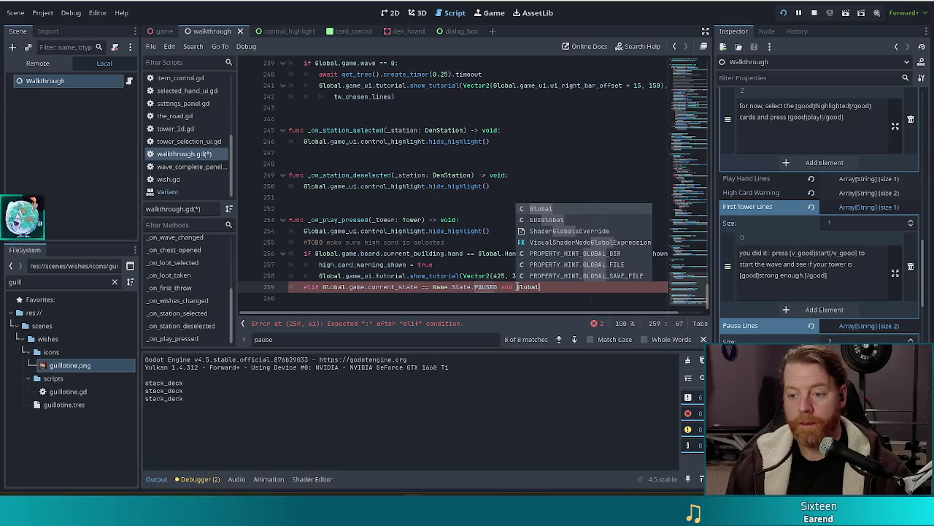
{"action": "type", "text": ".game.han"}
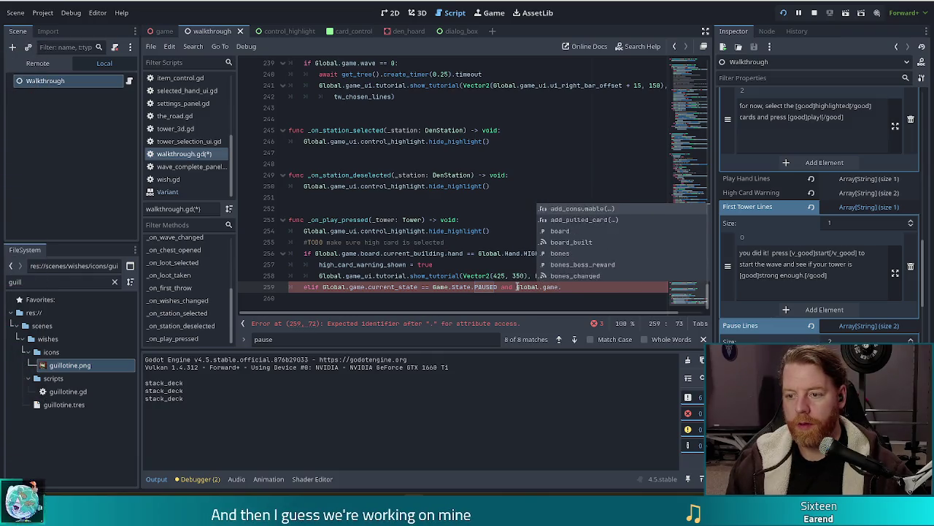
{"action": "key", "text": "Down"}
{"action": "key", "text": "Down"}
{"action": "key", "text": "Return"}
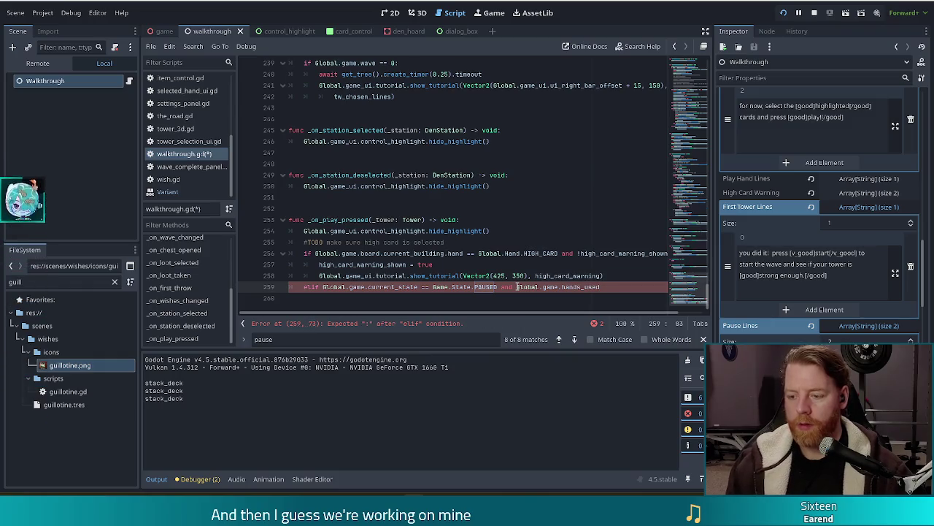
{"action": "type", "text": "G"}
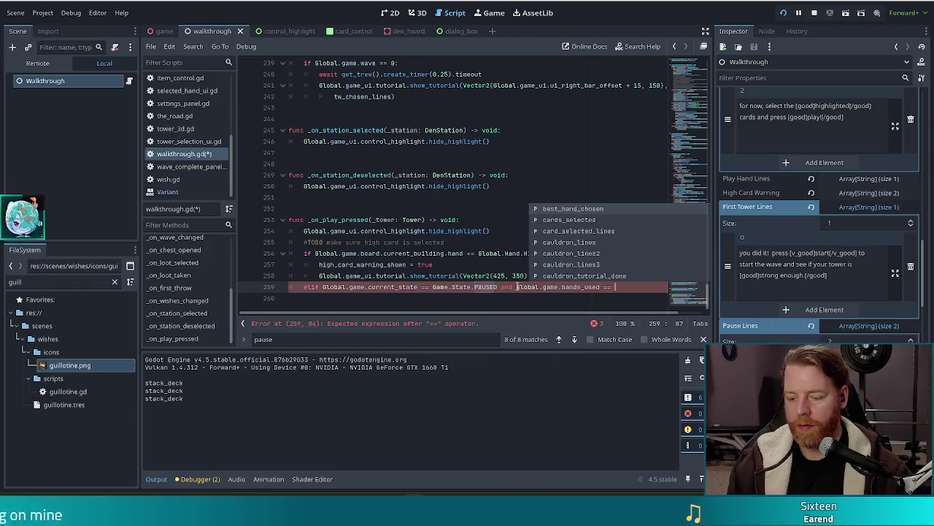
{"action": "type", "text": "lobal.game.hand"}
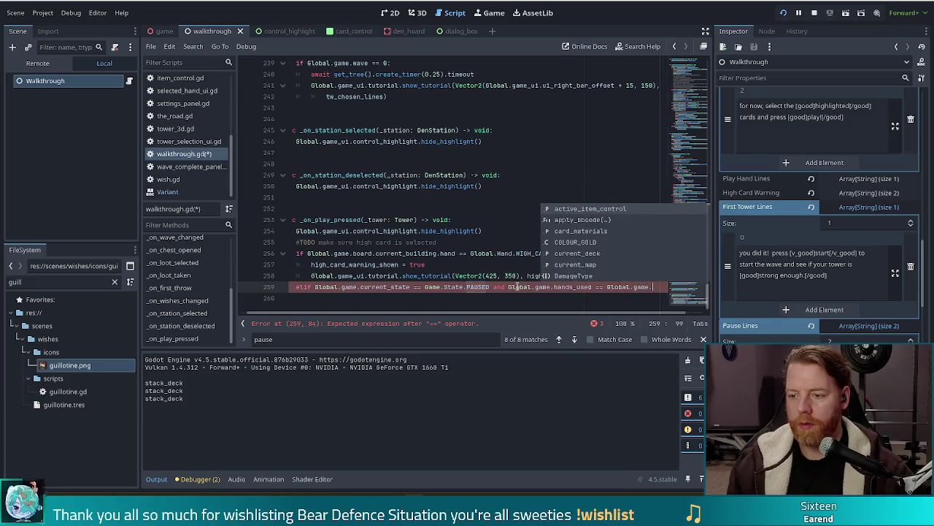
{"action": "key", "text": "Down"}
{"action": "key", "text": "Return"}
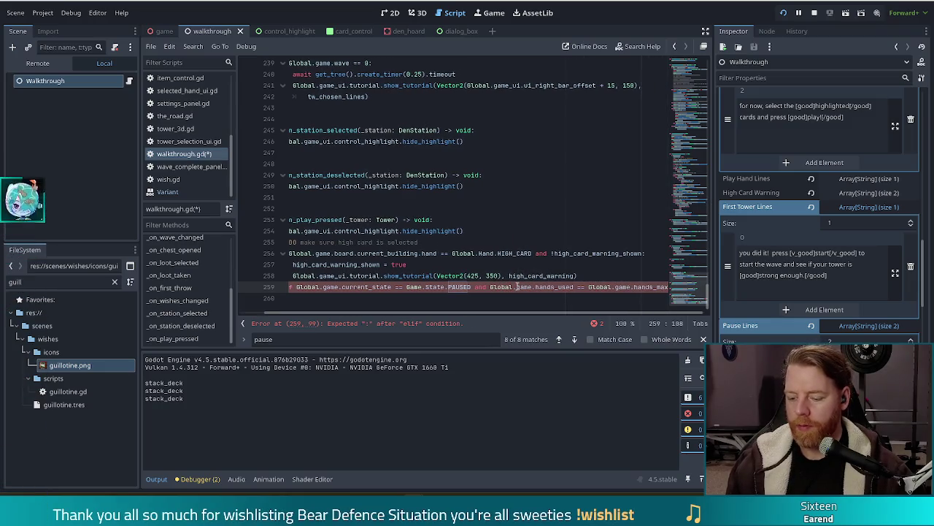
{"action": "type", "text": ":"}
Wrap the condition after 'and' with a backslash line break onto line 260.
{"action": "left_click", "coordinate": [483, 287]}
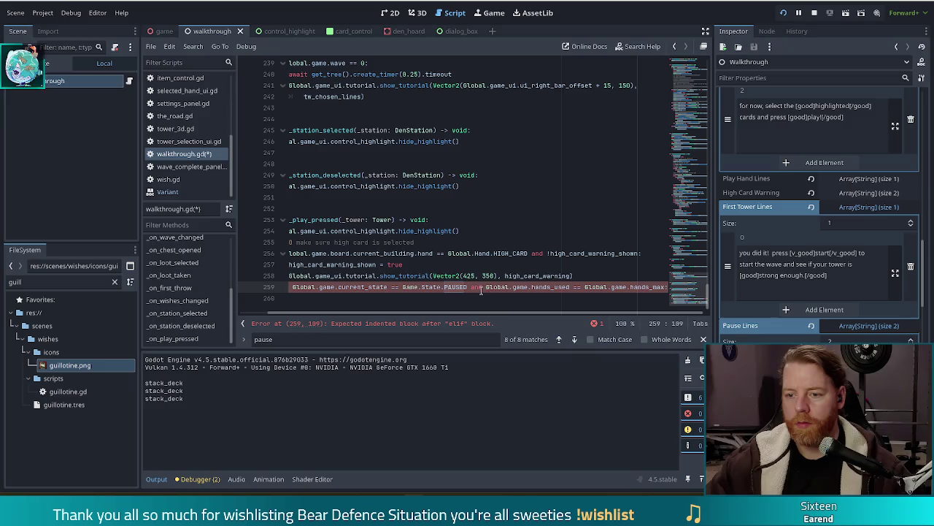
{"action": "type", "text": "\\"}
{"action": "key", "text": "Return"}
{"action": "left_click", "coordinate": [533, 288]}
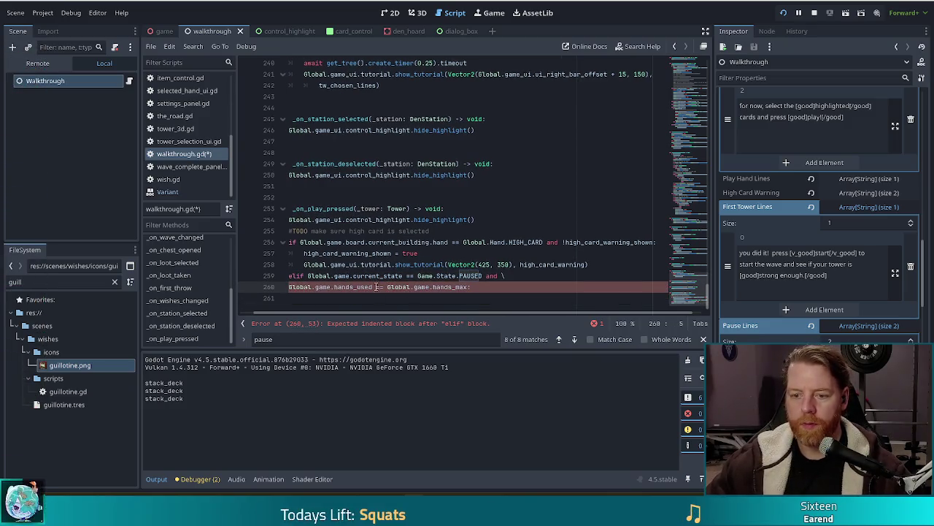
Start an auto-indented line 261 for the body of the elif branch in _on_play_pressed.
{"action": "key", "text": "Return"}
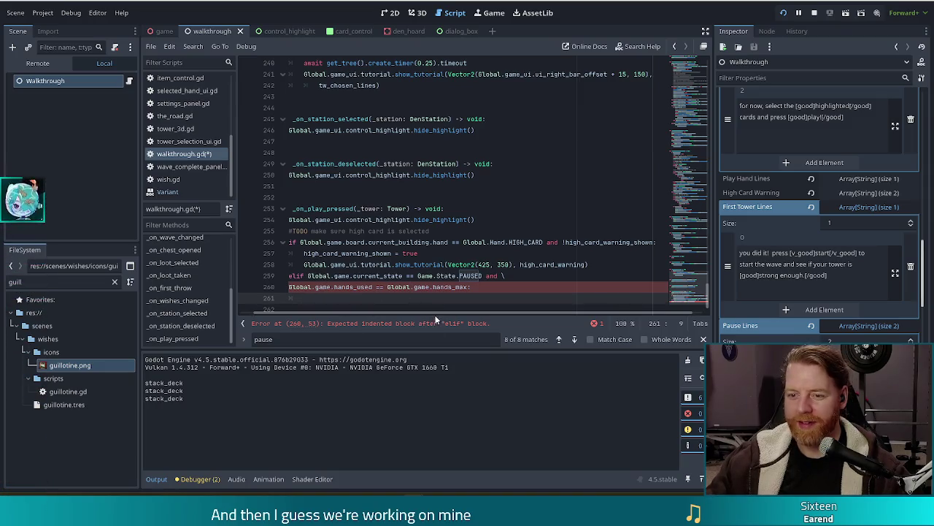
{"action": "scroll", "coordinate": [394, 316], "scroll_direction": "left", "scroll_amount": 2}
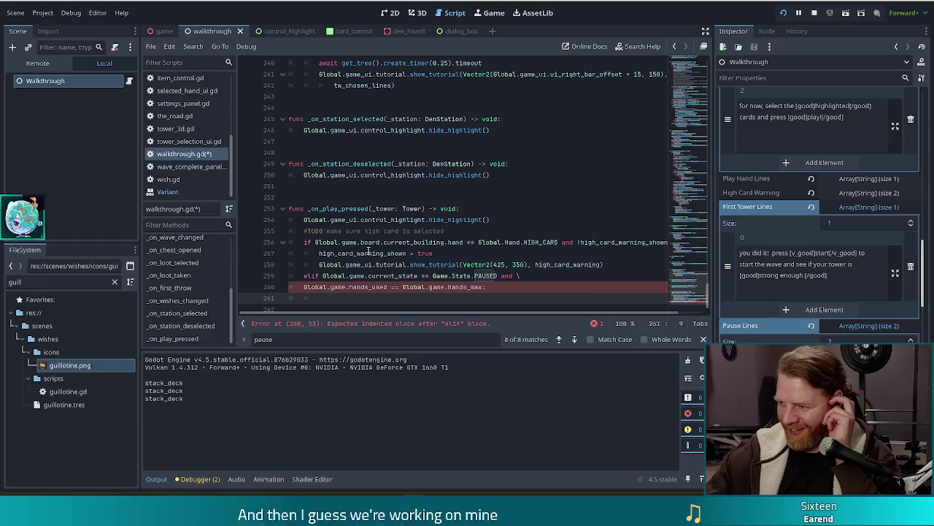